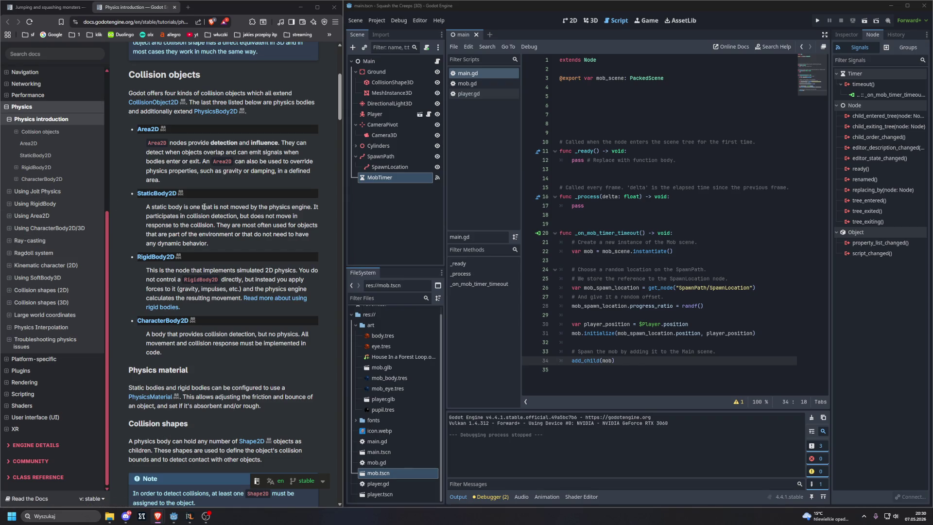
# Scroll the Physics introduction docs past Collision objects to Physics material and Collision shapes.
pyautogui.scroll(-4, 145, 215)
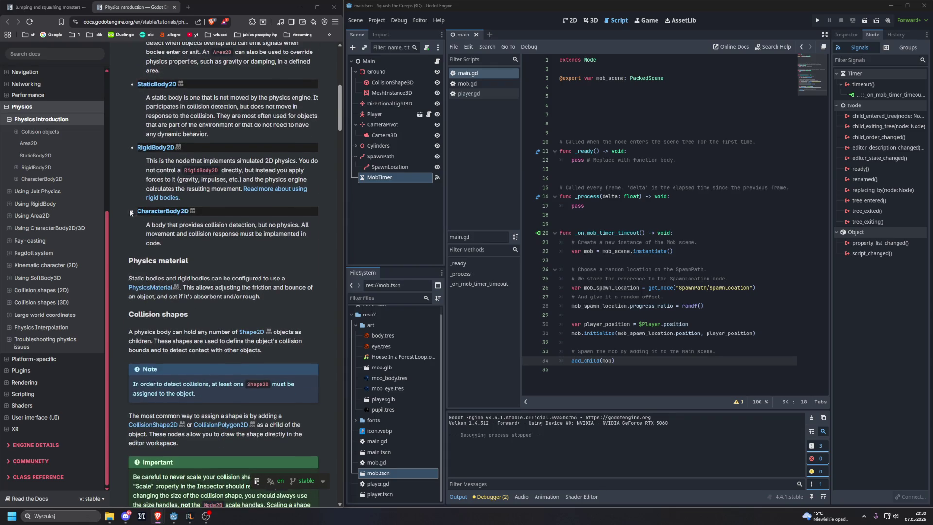
pyautogui.scroll(-1, 131, 213)
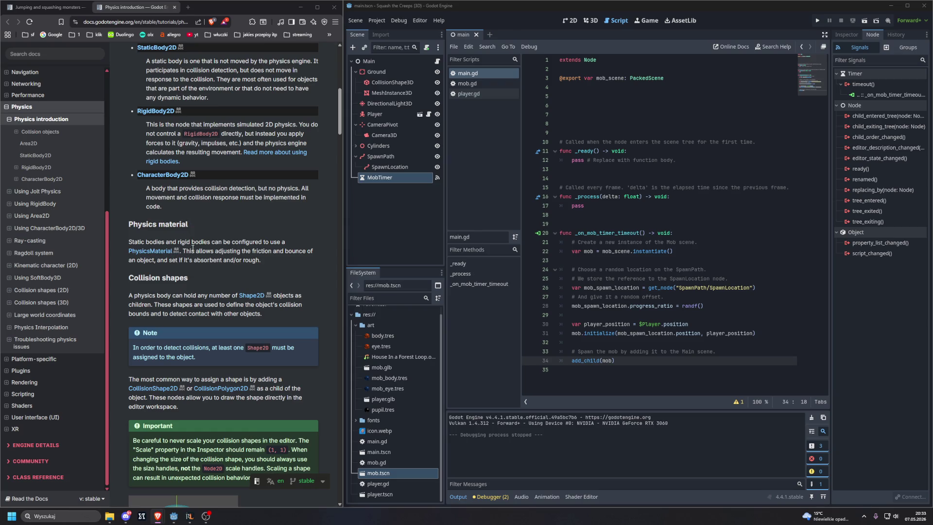
# Scroll down to the Collision shapes Note, Important warning and collision-shape diagram.
pyautogui.scroll(-1, 195, 244)
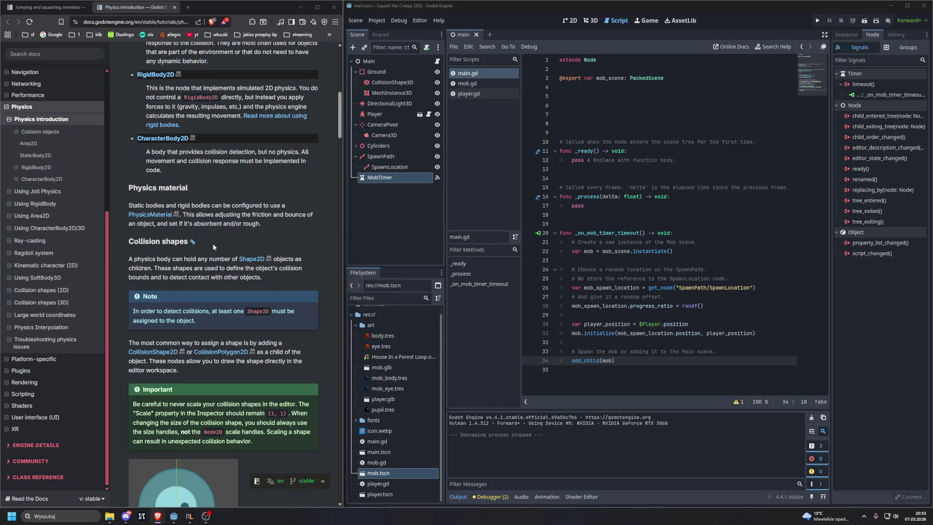
pyautogui.scroll(-3, 213, 247)
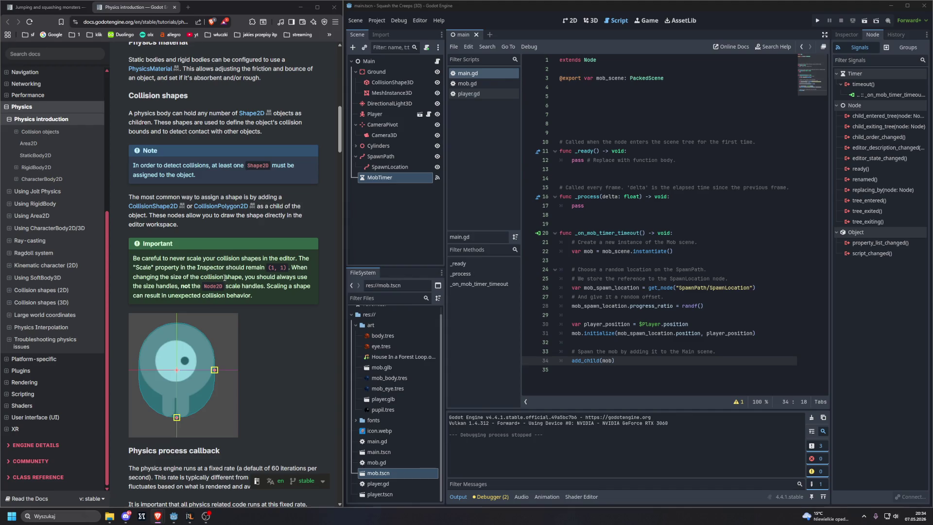
# Scroll the docs to show the collision-shape scaling warning and the Physics process callback section.
pyautogui.scroll(-7, 226, 281)
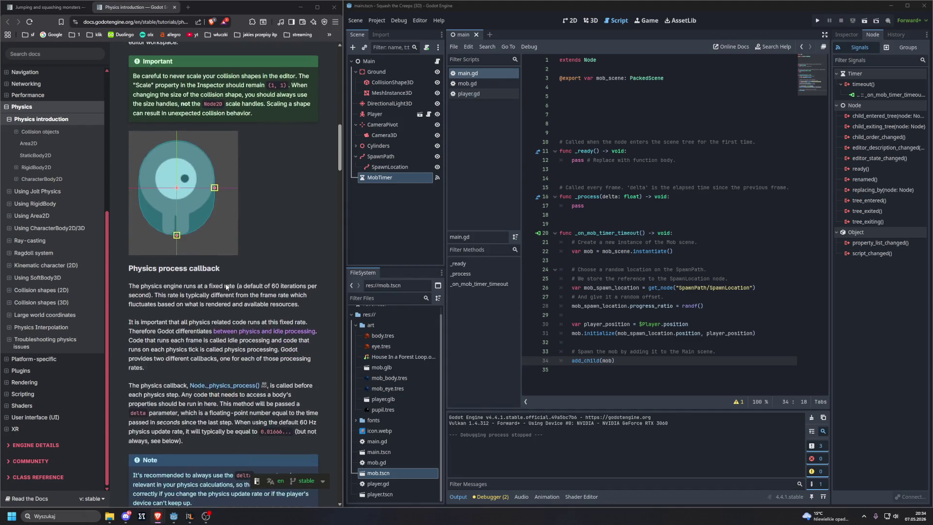
pyautogui.scroll(-15, 232, 281)
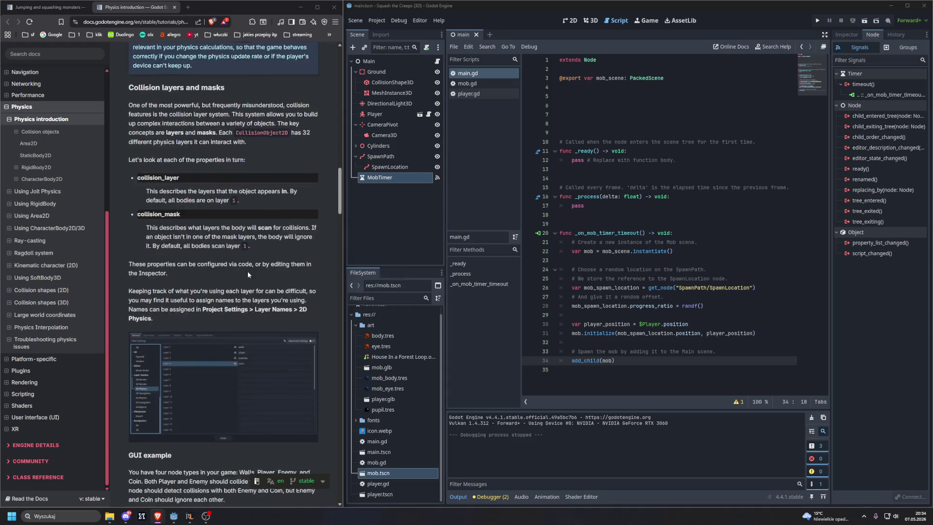
pyautogui.scroll(-10, 256, 256)
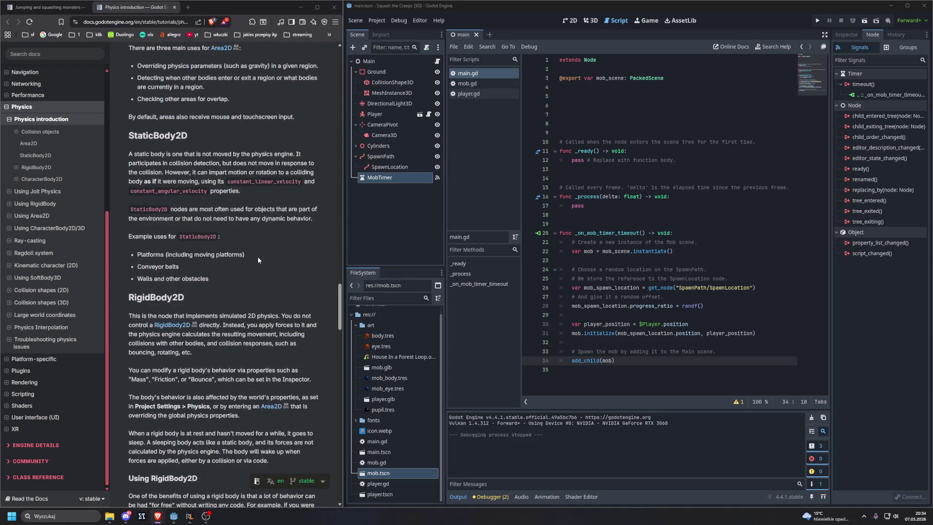
pyautogui.scroll(-5, 259, 257)
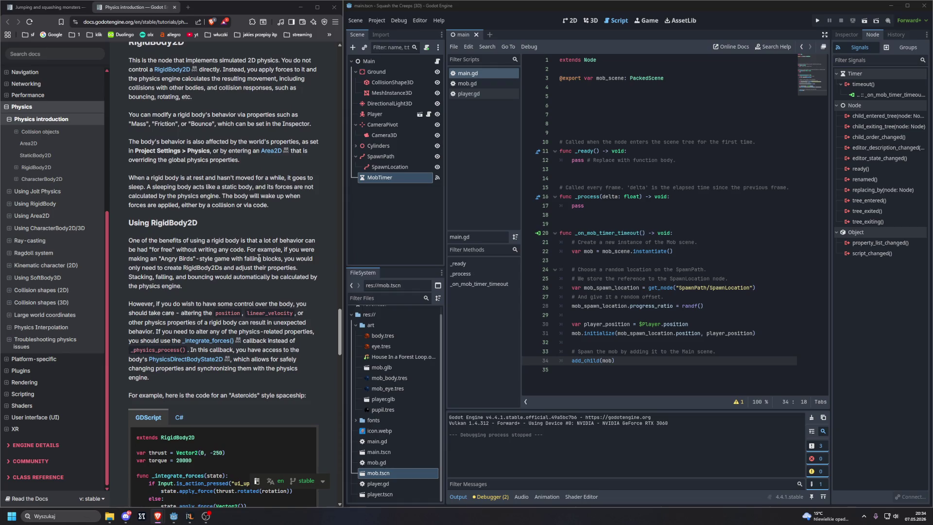
pyautogui.scroll(15, 258, 255)
pyautogui.scroll(15, 265, 252)
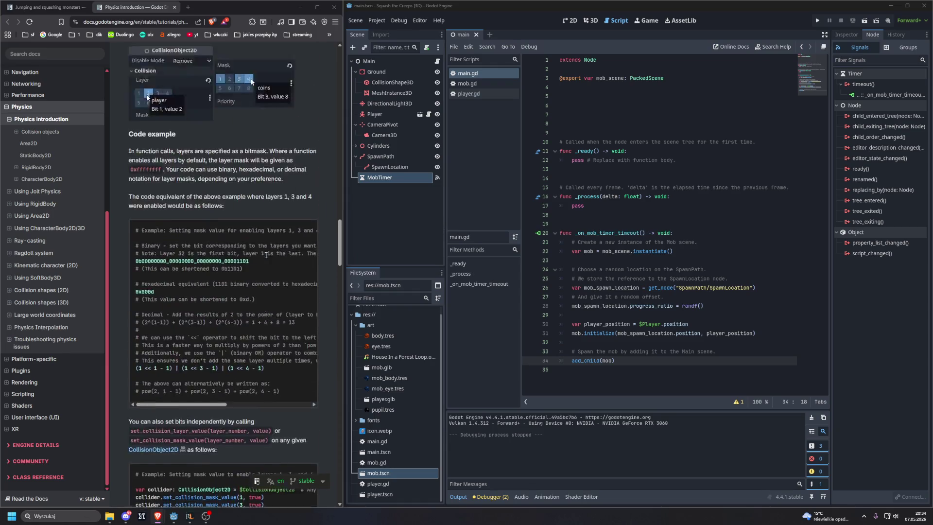
pyautogui.scroll(8, 265, 255)
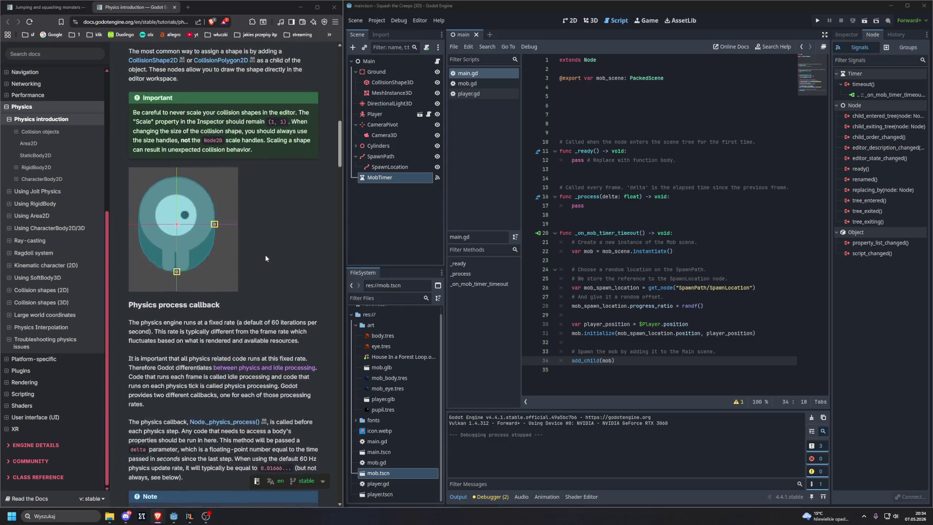
pyautogui.scroll(-7, 258, 255)
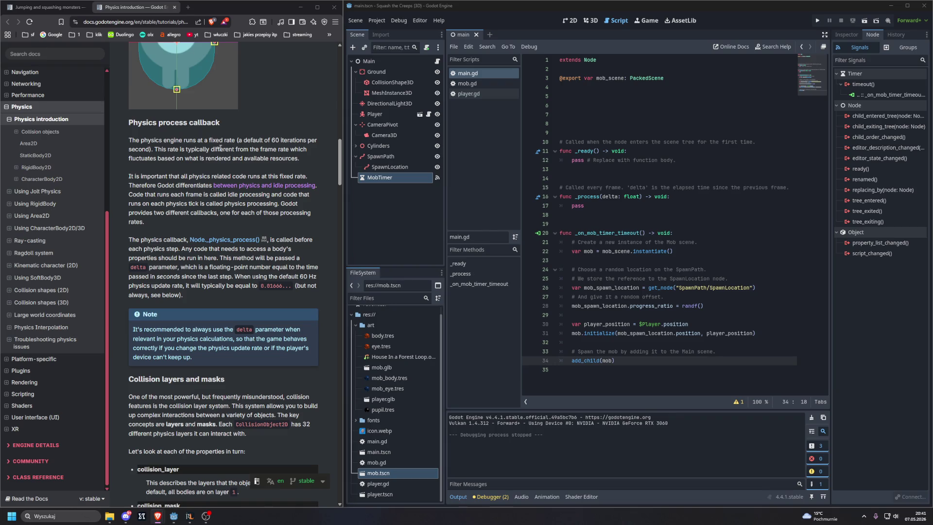
# Scroll down to the collision_layer and collision_mask descriptions and the layer-names settings image.
pyautogui.scroll(-7, 252, 218)
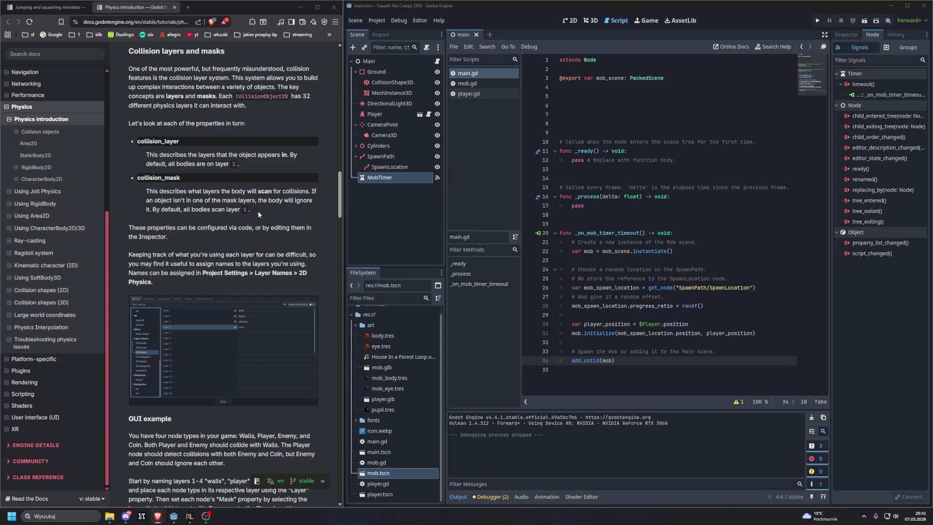
# Show the main scene in Godot's 3D viewport, then return focus to the docs browser.
pyautogui.click(593, 20)
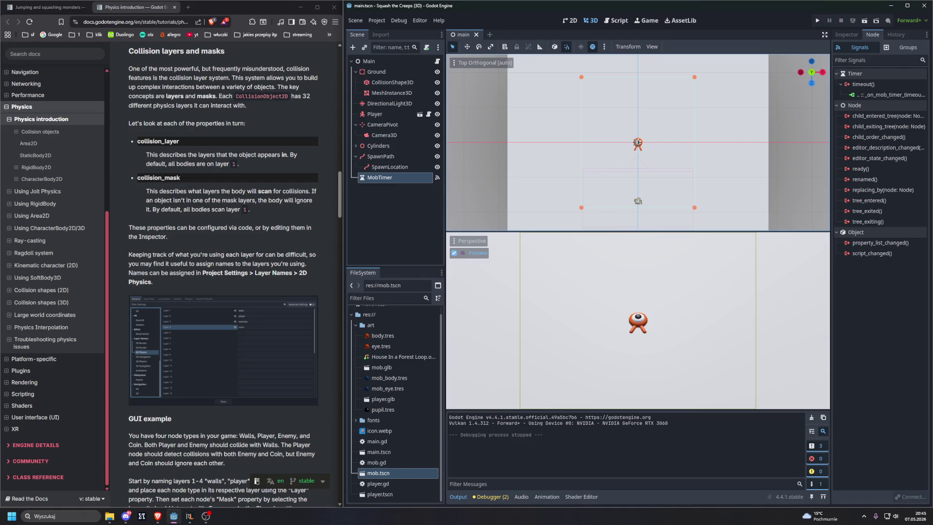
pyautogui.hotkey('alt', 'Tab')
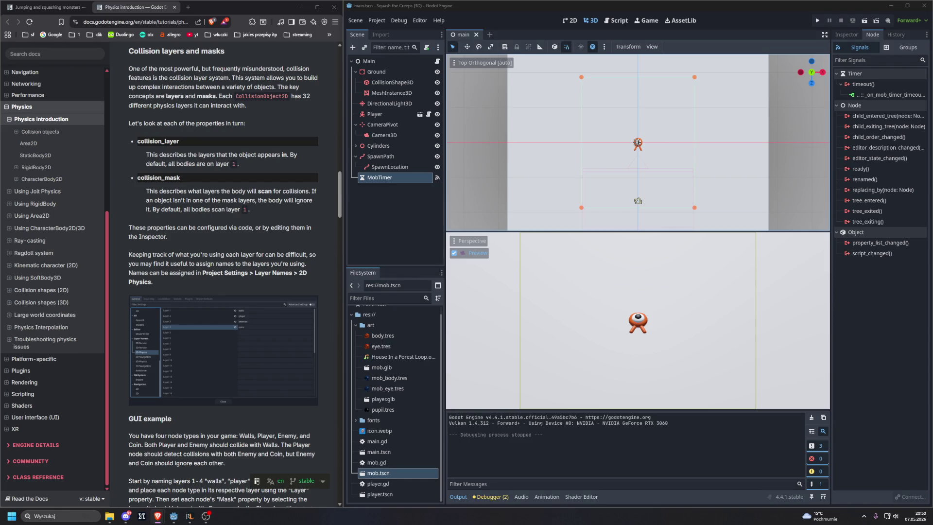
pyautogui.scroll(5, 264, 138)
pyautogui.scroll(-4, 260, 187)
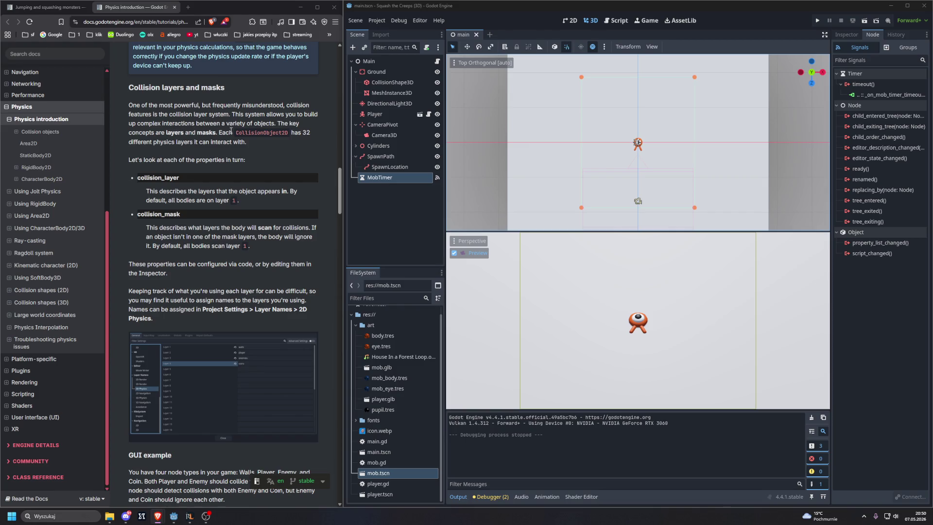
pyautogui.scroll(-1, 230, 131)
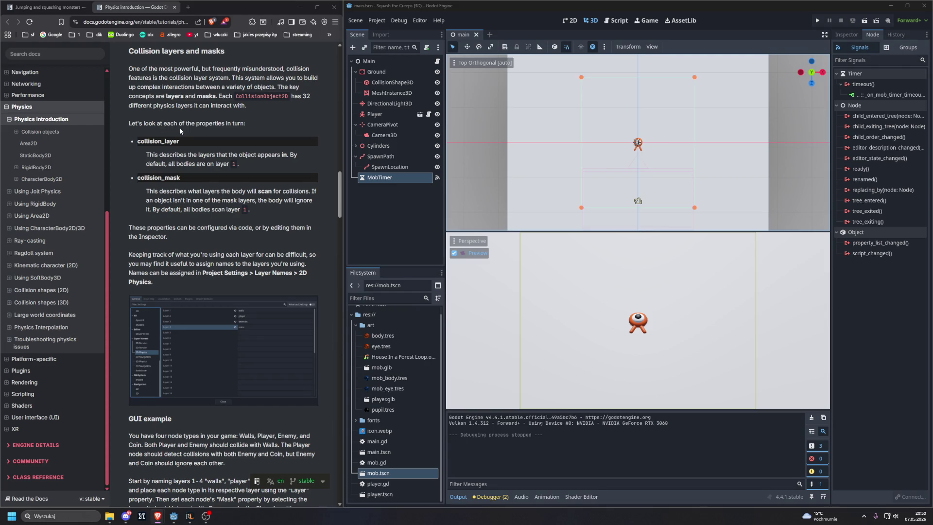
pyautogui.scroll(-1, 200, 130)
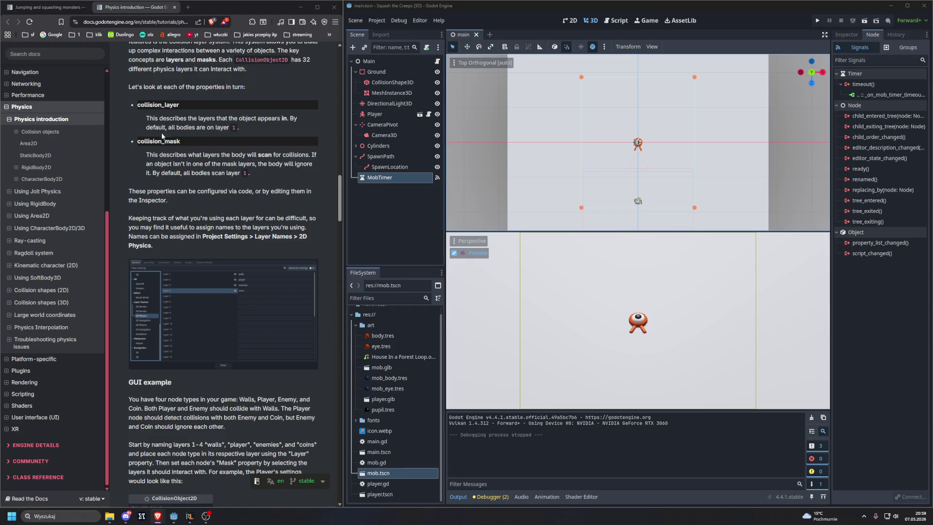
# Scroll the Physics introduction page down to the GUI example showing CollisionObject2D layer and mask settings.
pyautogui.scroll(-1, 163, 137)
pyautogui.scroll(-1, 162, 135)
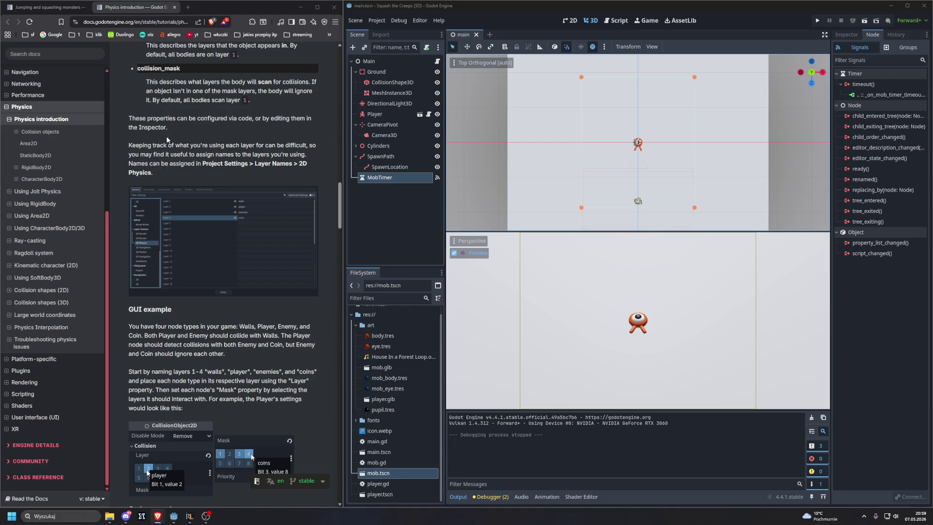
pyautogui.scroll(-2, 164, 141)
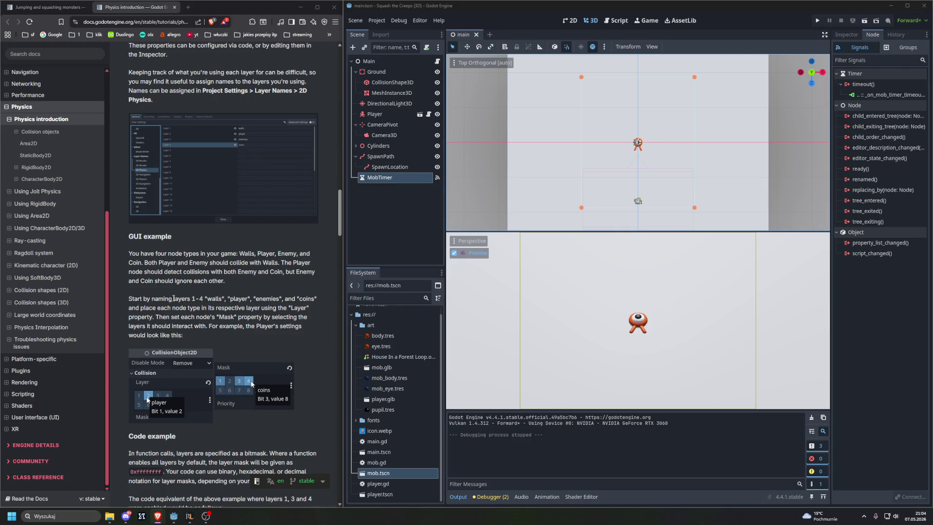
# Read through the GUI example on walls, player, enemies and coins layers, reaching the bitmask Code example.
pyautogui.scroll(4, 205, 300)
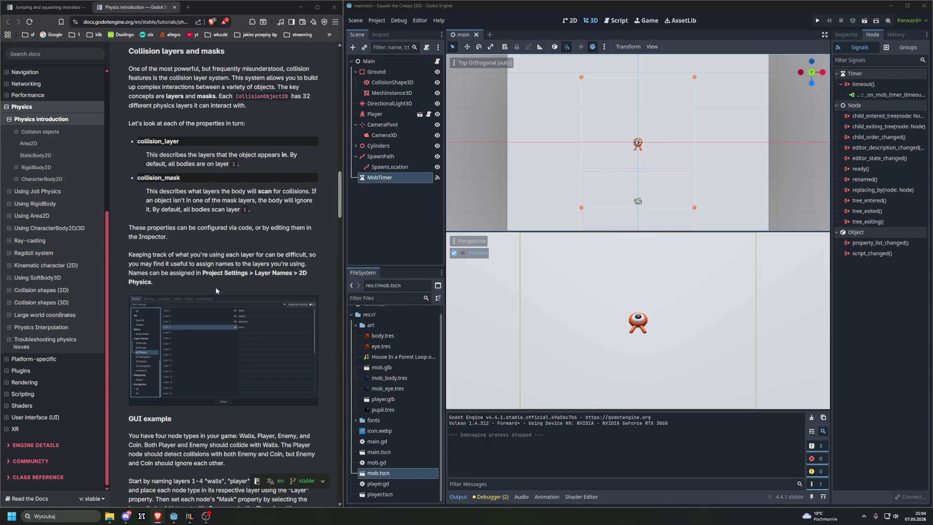
pyautogui.scroll(-3, 216, 290)
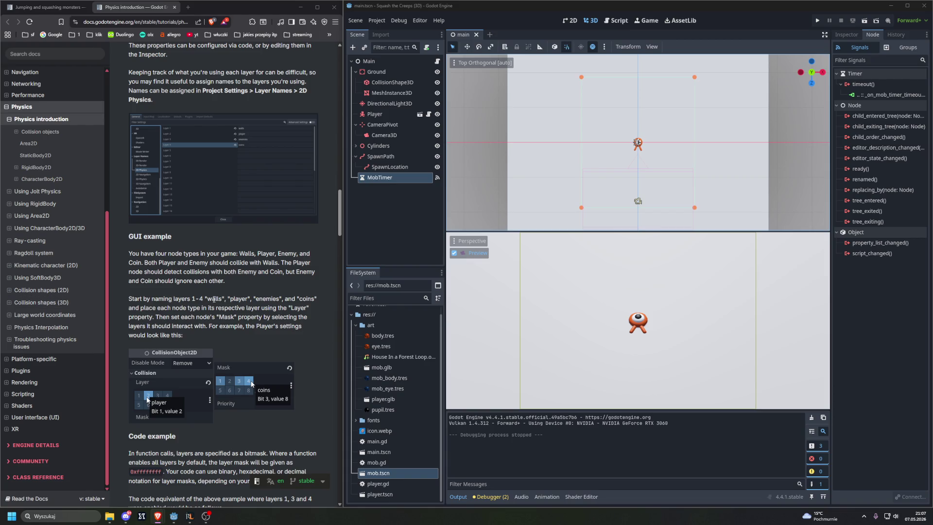
pyautogui.scroll(-3, 214, 299)
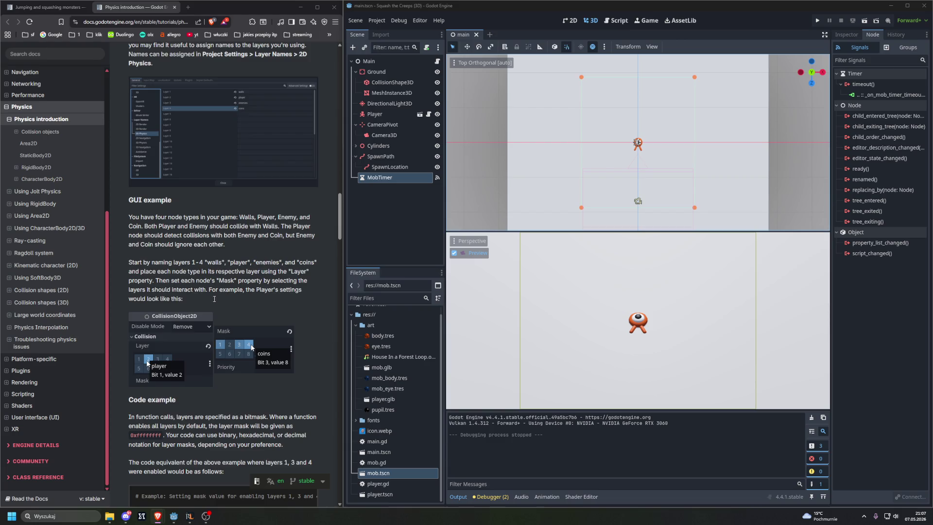
pyautogui.scroll(-1, 243, 329)
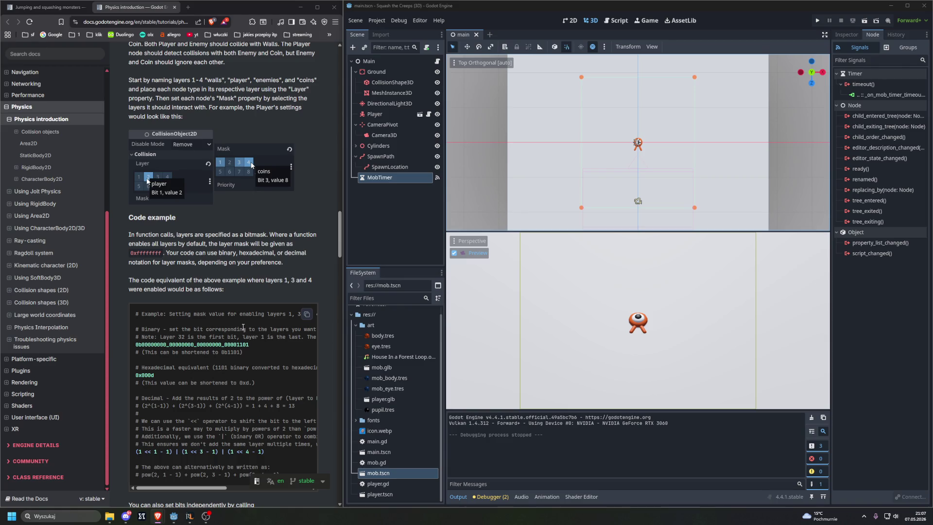
pyautogui.scroll(-1, 243, 327)
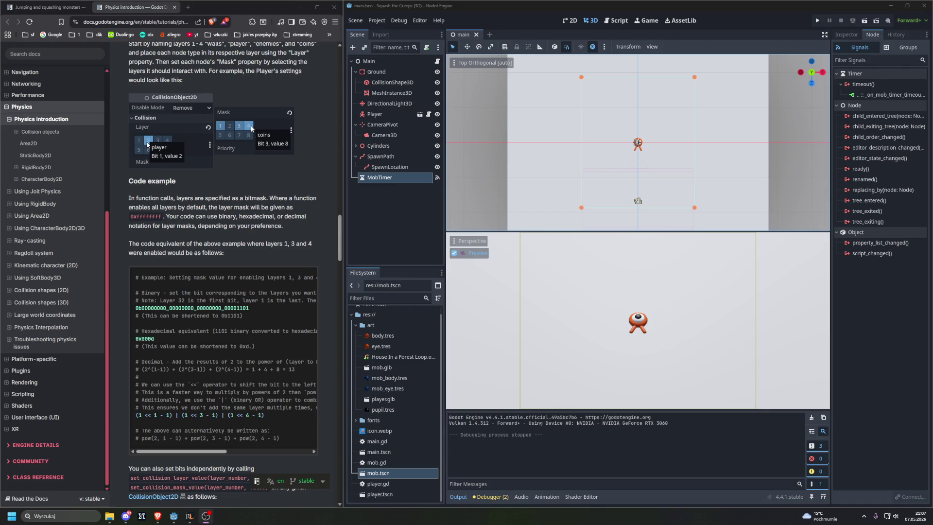
pyautogui.scroll(-3, 170, 264)
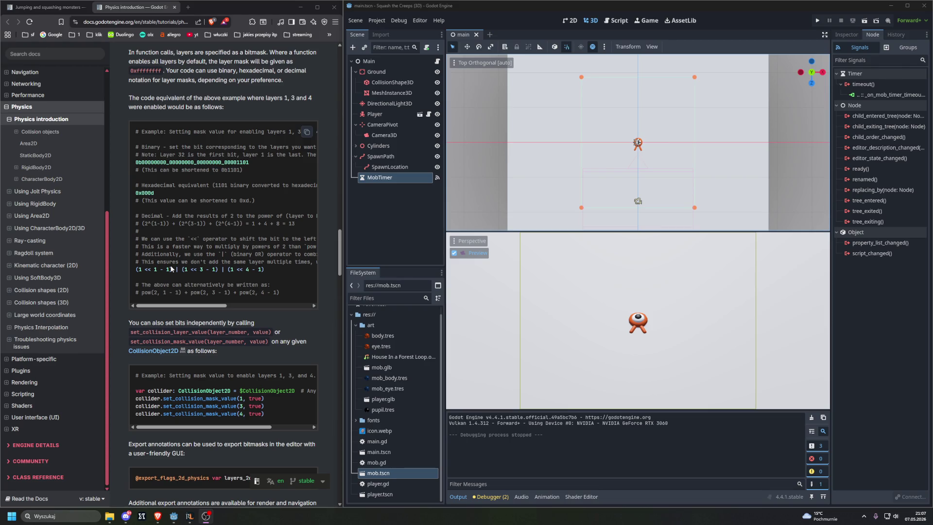
pyautogui.scroll(-6, 171, 268)
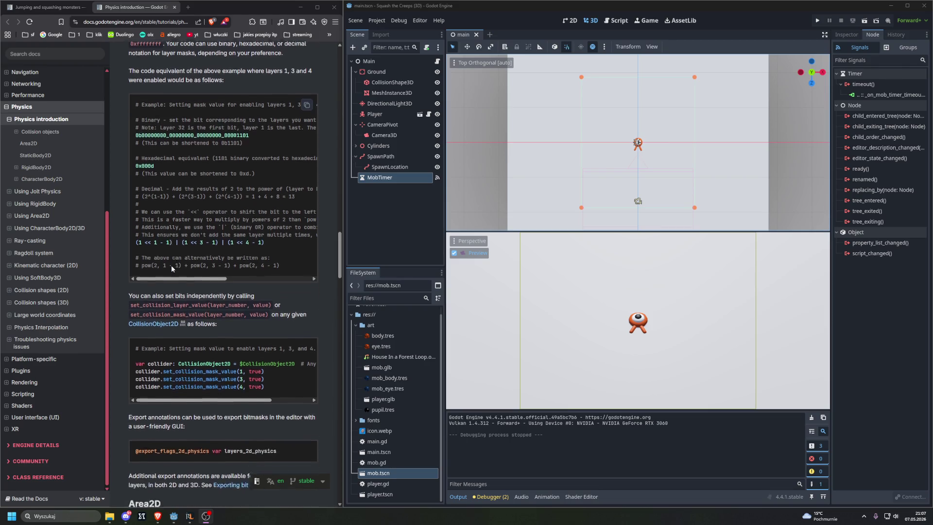
pyautogui.scroll(-4, 172, 266)
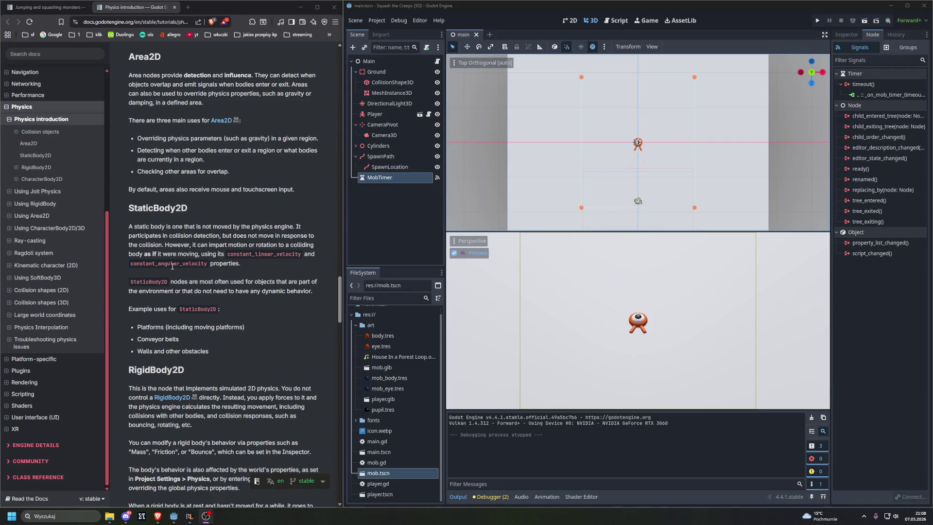
pyautogui.scroll(-15, 172, 266)
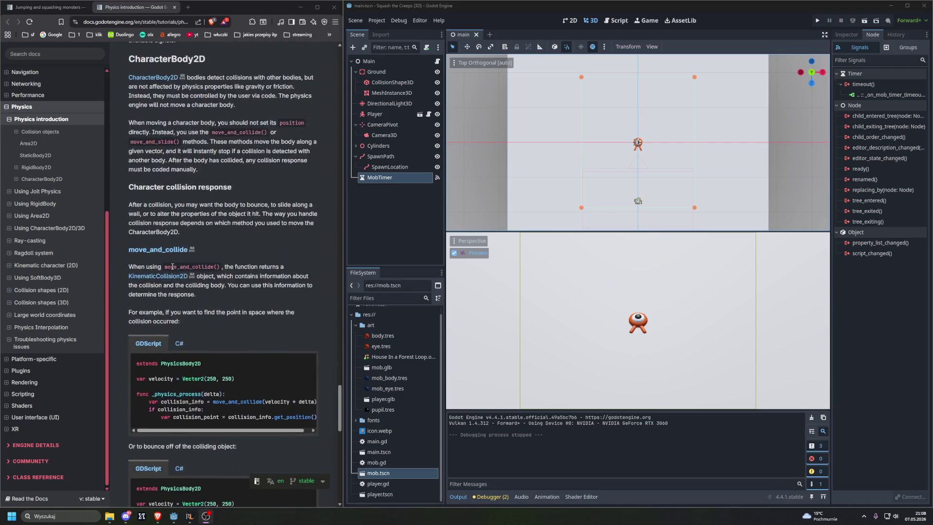
pyautogui.scroll(-10, 172, 267)
pyautogui.scroll(-4, 171, 266)
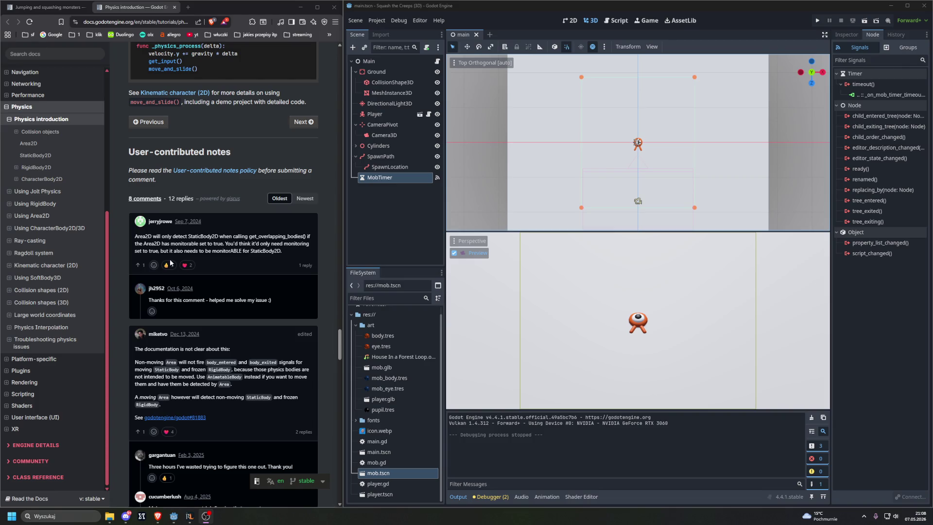
pyautogui.middleClick(139, 8)
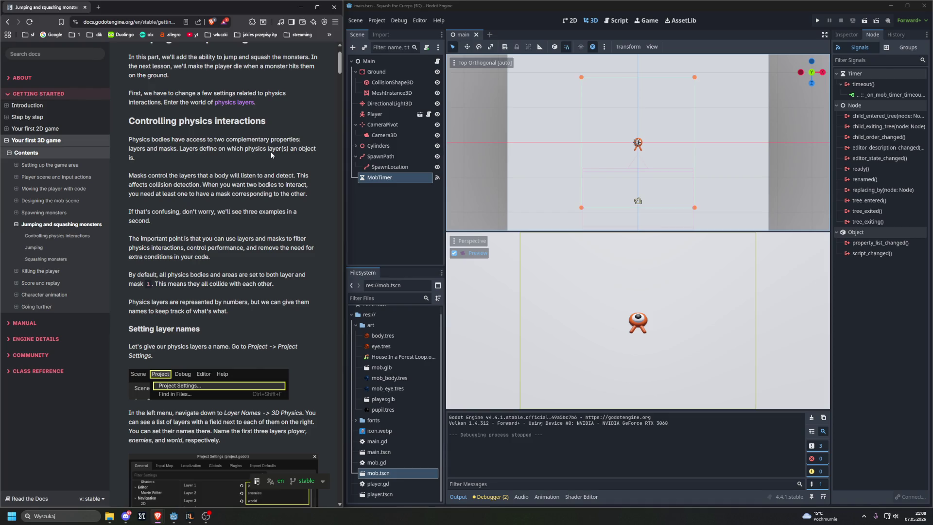
# Scroll back to the top of the Jumping and squashing monsters tutorial.
pyautogui.scroll(3, 263, 149)
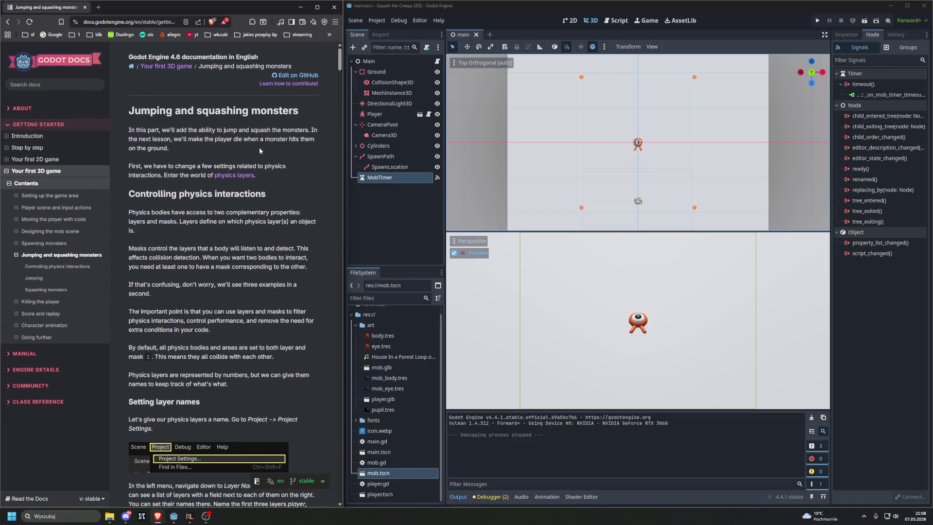